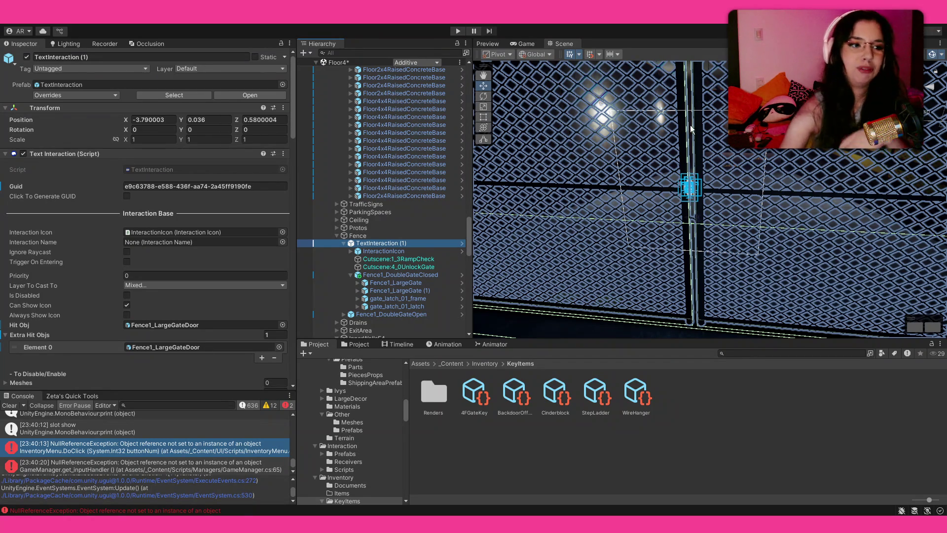
# Step: Scroll TextInteraction (1)'s Inspector to the Box Collider and the Use Item Here component requiring 4FGateKey
pyautogui.scroll(-5, 206, 204)
pyautogui.scroll(-4, 207, 204)
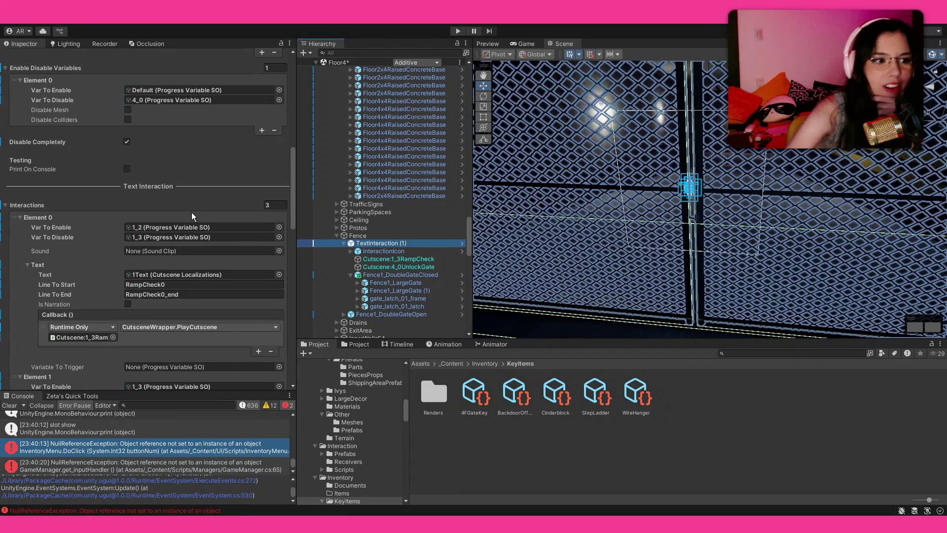
pyautogui.scroll(-3, 193, 213)
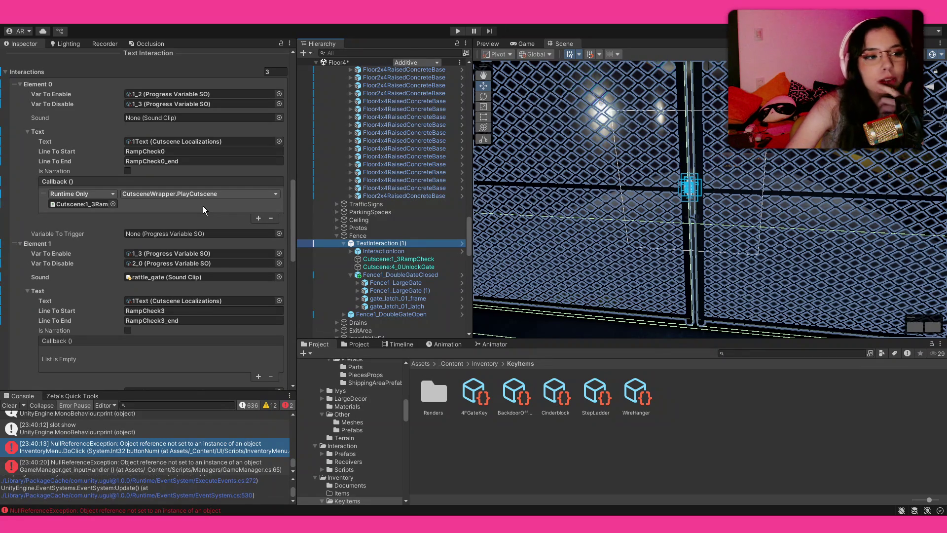
pyautogui.scroll(-4, 203, 206)
pyautogui.scroll(-8, 209, 207)
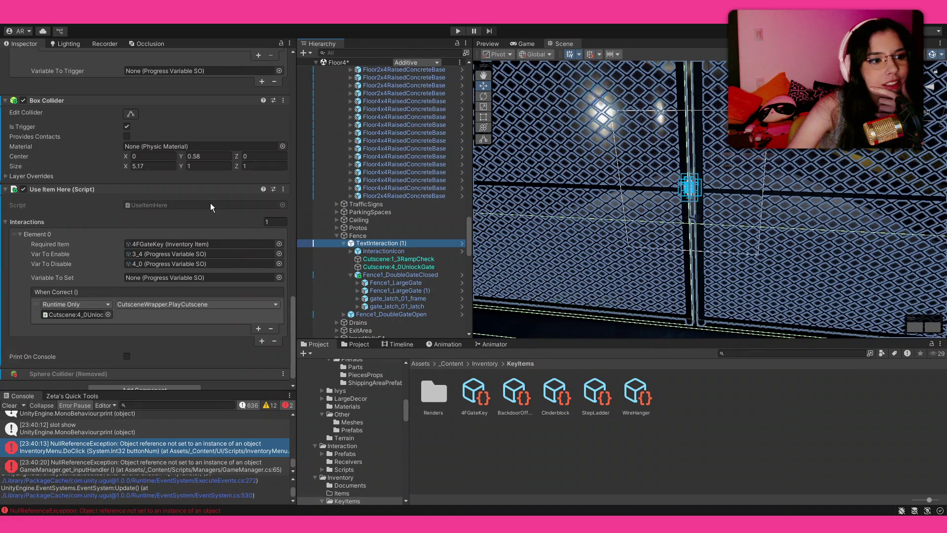
# Step: Ping the Cutscene:4_0UnlockGate object from Use Item Here's When Correct event in the Hierarchy
pyautogui.scroll(-1, 210, 206)
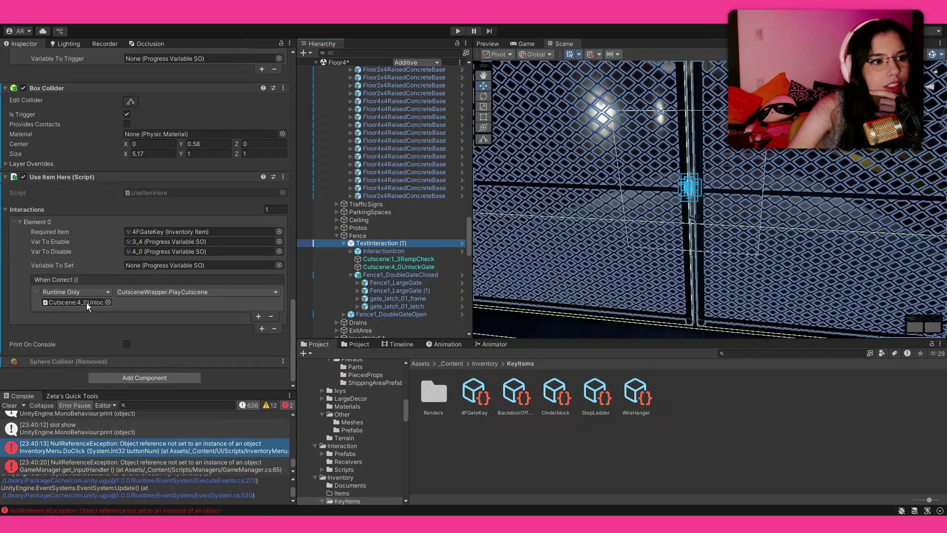
pyautogui.click(86, 302)
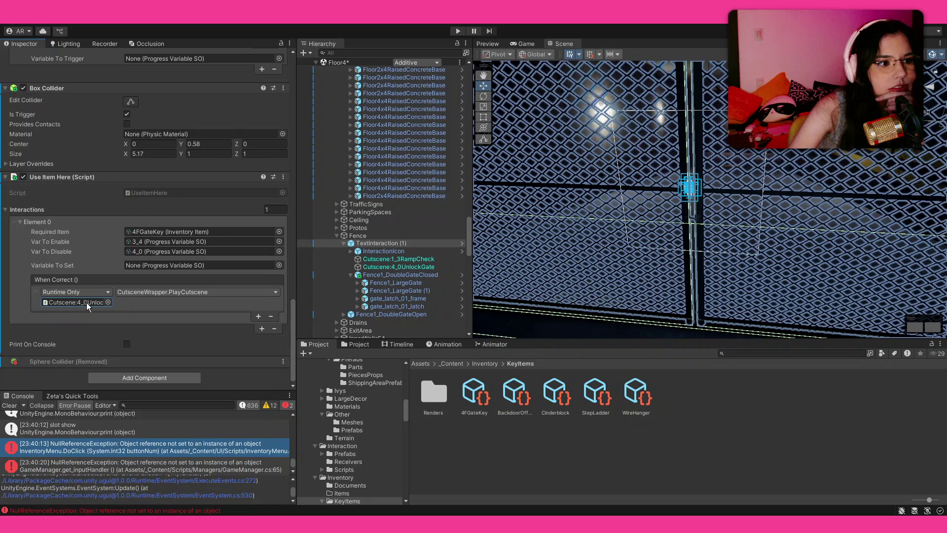
pyautogui.scroll(10, 87, 303)
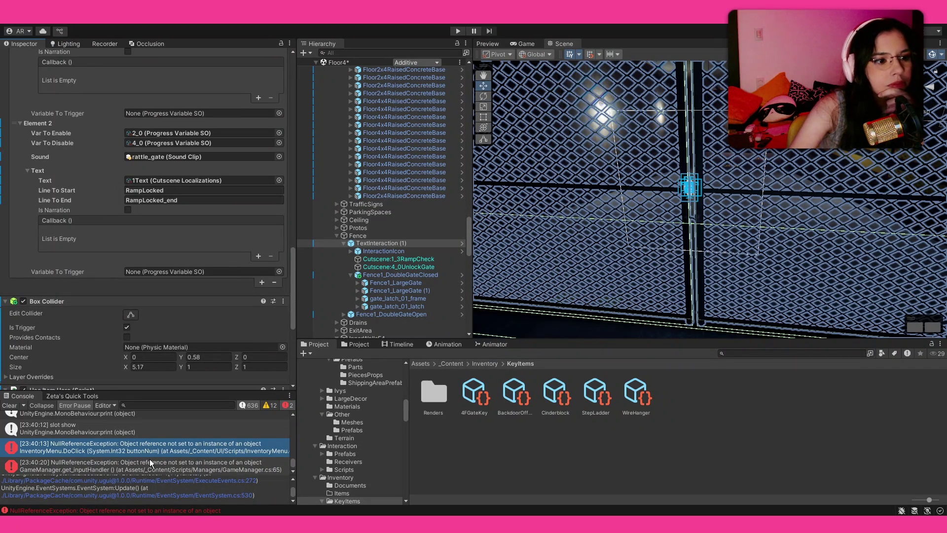
# Step: Bring the RampCheck3 Line To Start/End fields into view and enlarge the console to show more log entries
pyautogui.scroll(3, 135, 487)
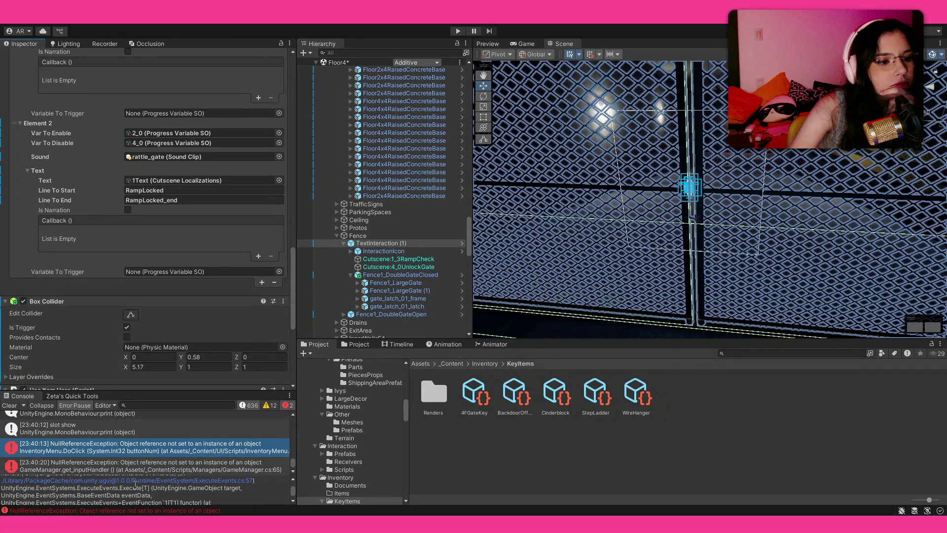
pyautogui.scroll(3, 135, 487)
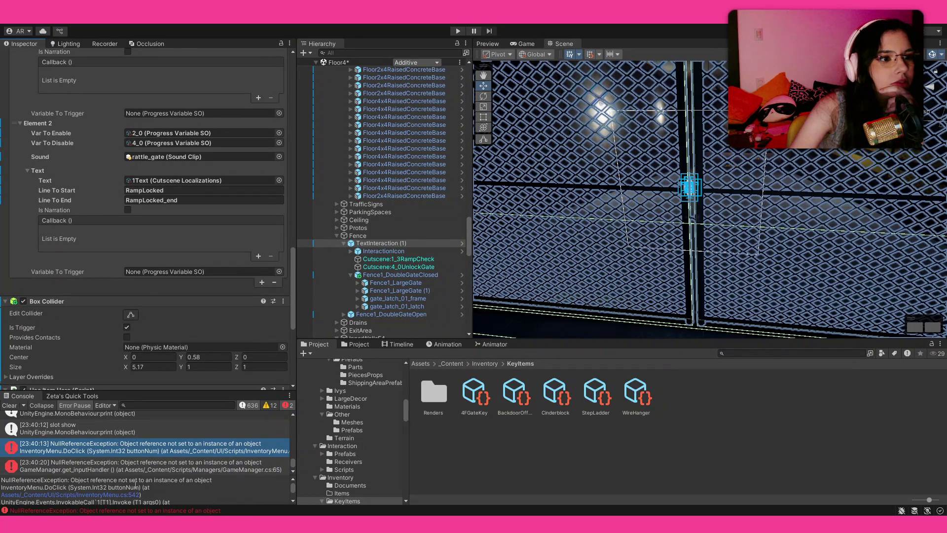
pyautogui.scroll(3, 104, 275)
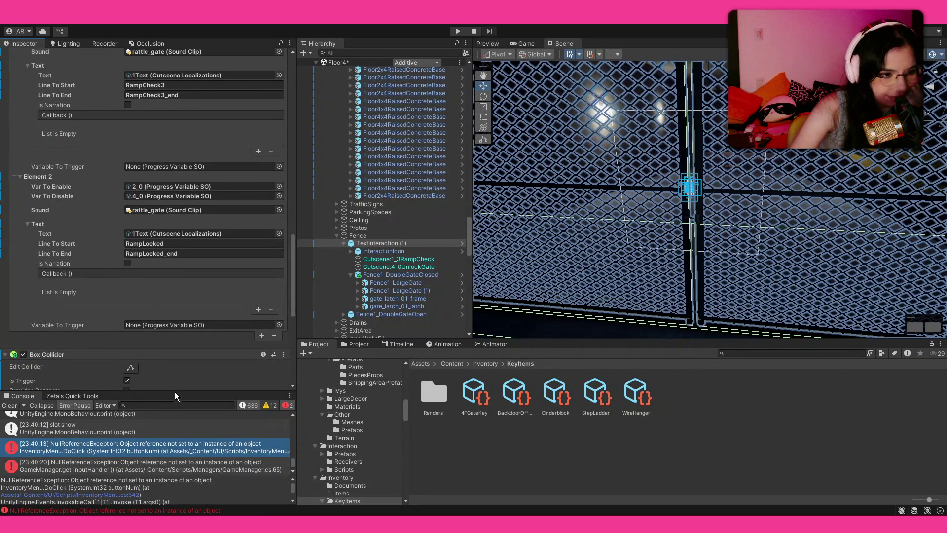
pyautogui.moveTo(173, 393); pyautogui.dragTo(142, 311)
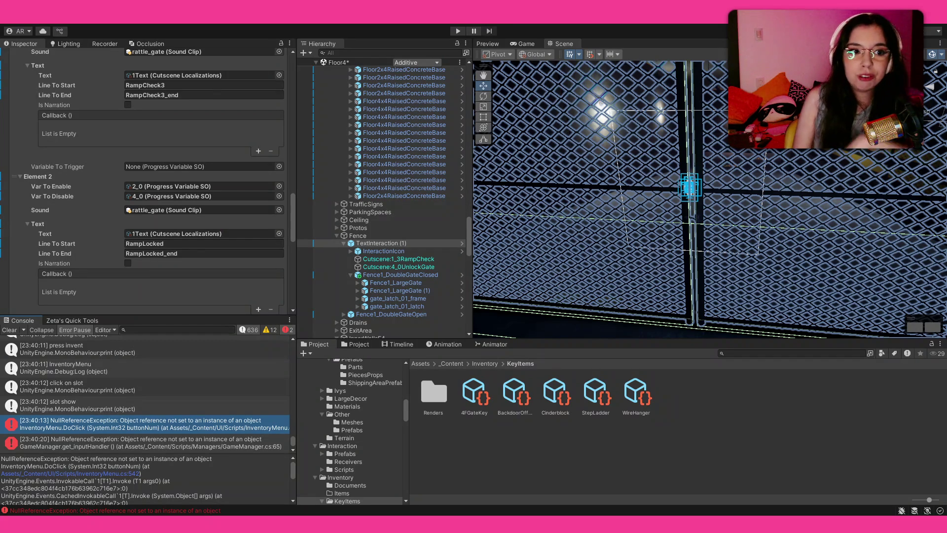
# Step: Scroll back up through the fence TextInteraction (1) component in the Inspector
pyautogui.scroll(10, 377, 180)
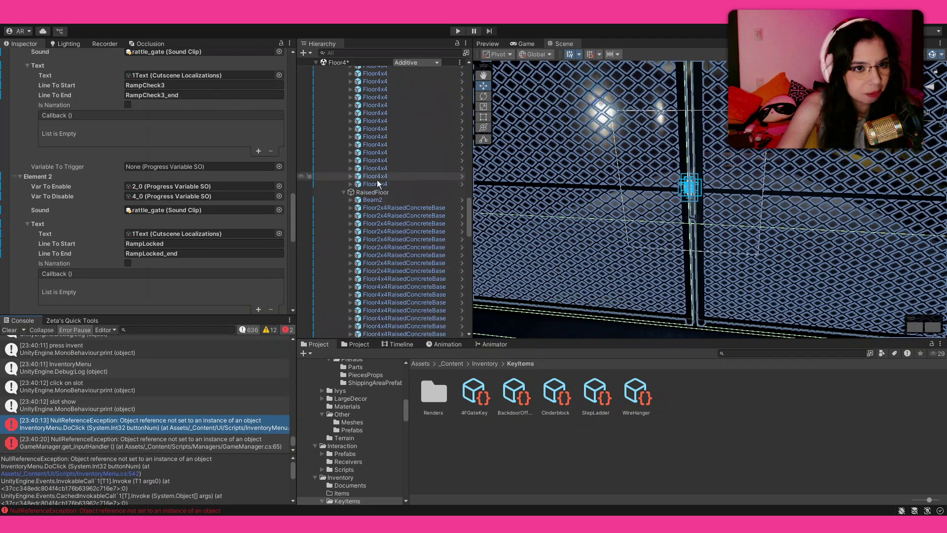
# Step: Select AIBrain under EvilCapsuleMcNose and browse its G Agent and goal script components
pyautogui.scroll(3, 400, 190)
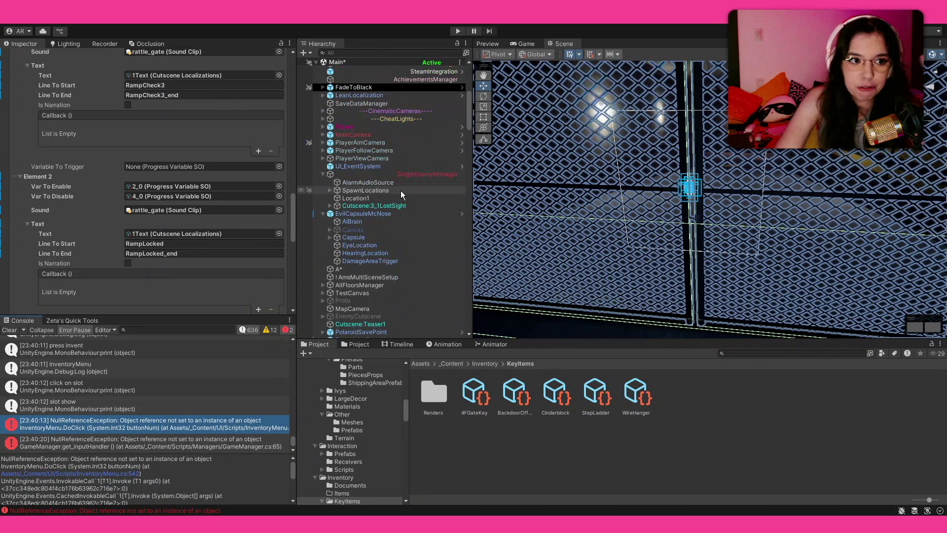
pyautogui.click(401, 221)
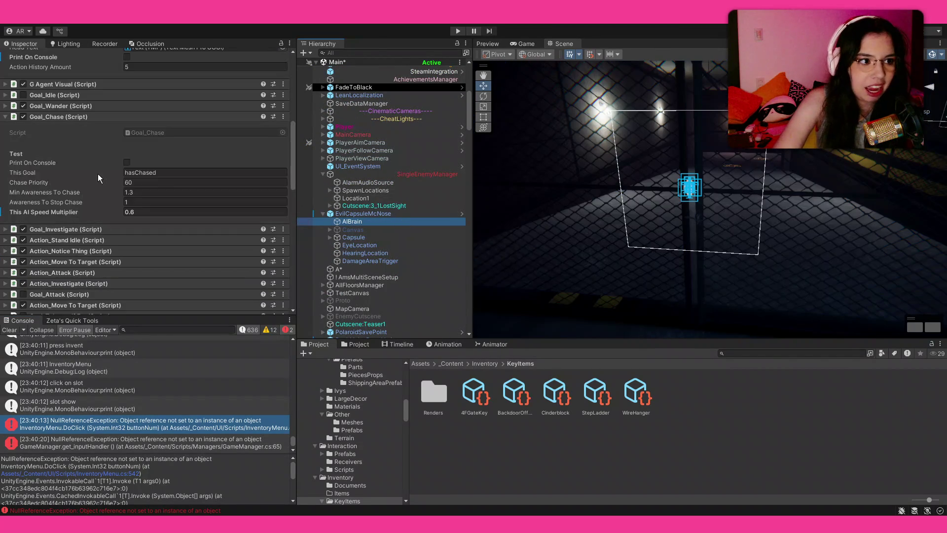
pyautogui.scroll(-3, 140, 176)
pyautogui.scroll(10, 125, 197)
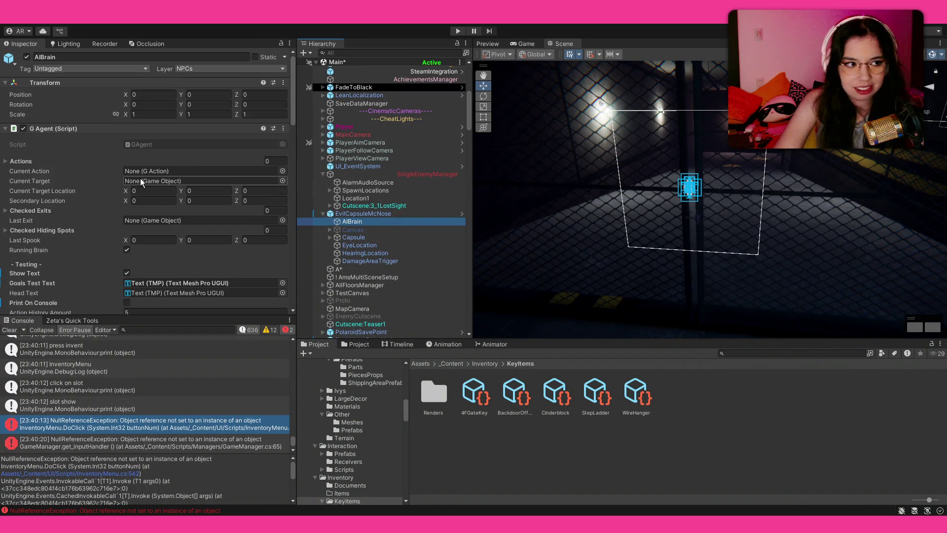
pyautogui.scroll(-4, 140, 178)
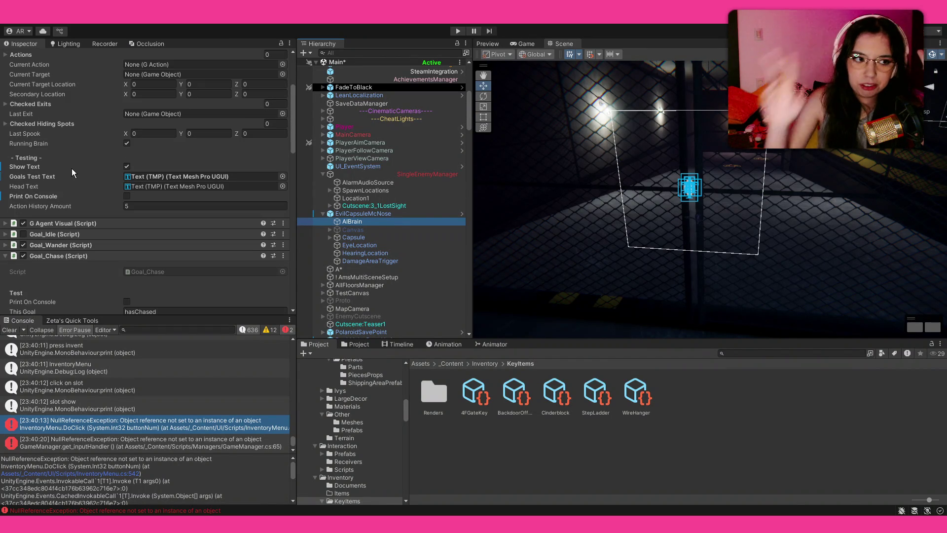
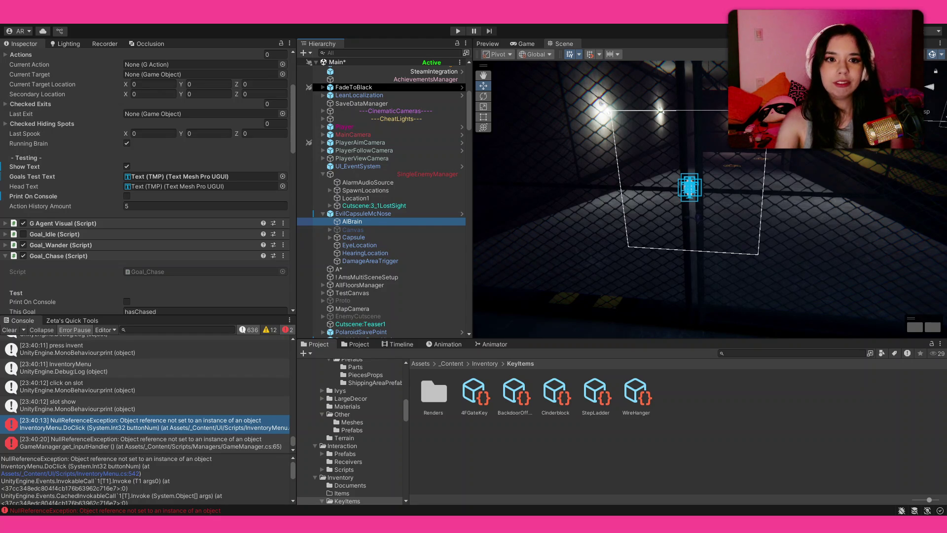
# Step: Orbit the Scene view camera to look out across the neon-lit level and striped crosswalk floor
pyautogui.moveTo(617, 222)
pyautogui.mouseDown()
pyautogui.moveTo(661, 255)
pyautogui.moveTo(623, 259)
pyautogui.moveTo(786, 212)
pyautogui.moveTo(727, 226)
pyautogui.moveTo(799, 233)
pyautogui.moveTo(3, 222)
pyautogui.mouseUp()
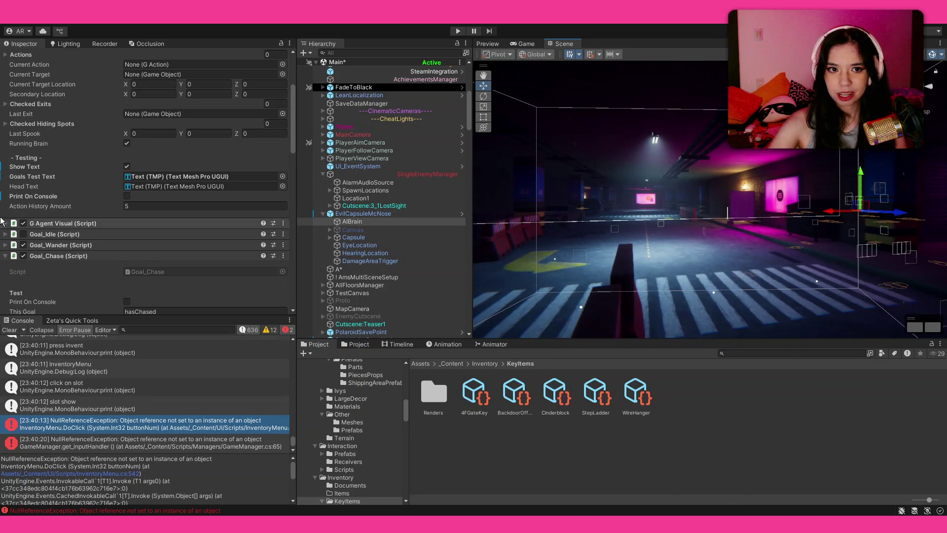